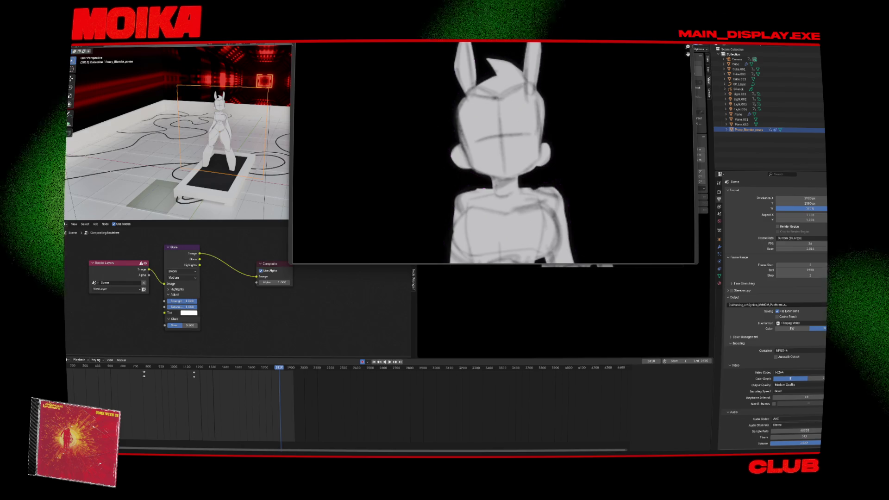
# Close the Blender rendered frame preview to return to the main layout.
pyautogui.press('Escape')
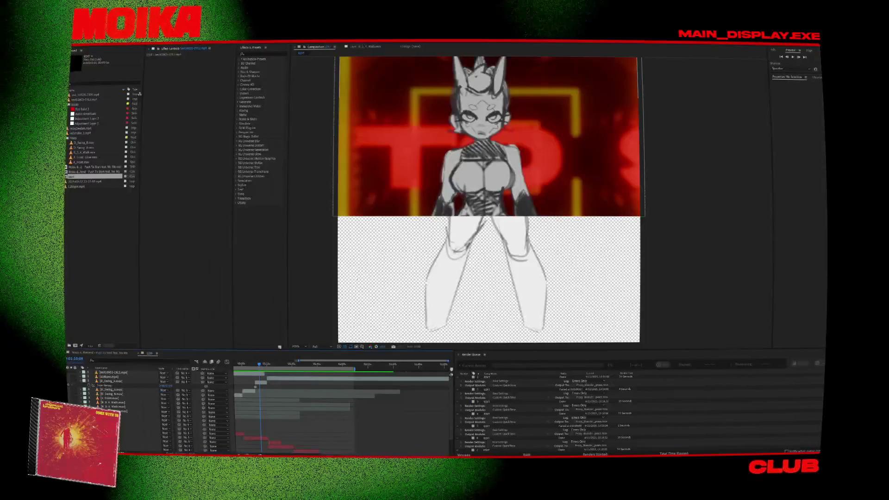
# Import test_a_0001-1920.mp4 and swap it in as the top layer's footage.
pyautogui.click(113, 223)
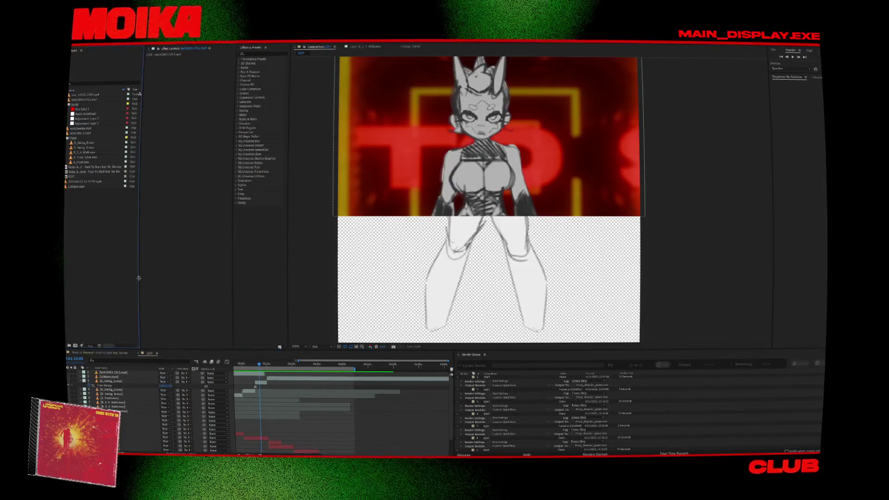
pyautogui.press('-')
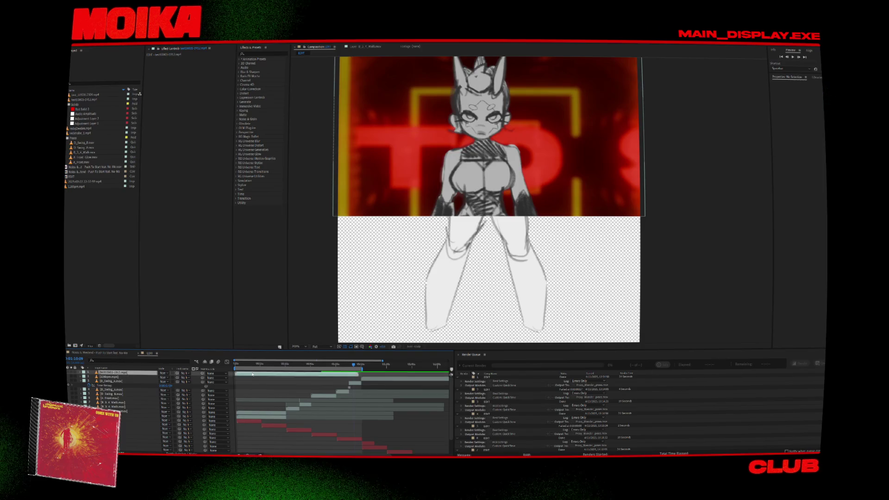
pyautogui.click(252, 374)
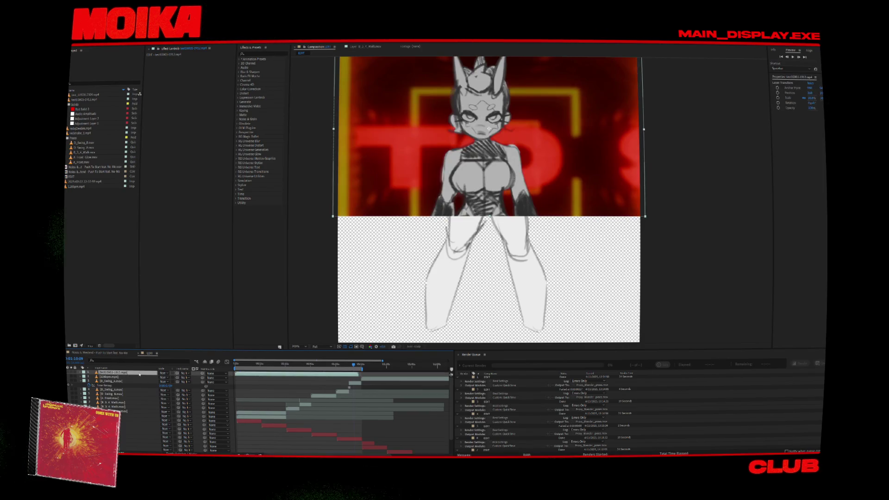
pyautogui.doubleClick(105, 268)
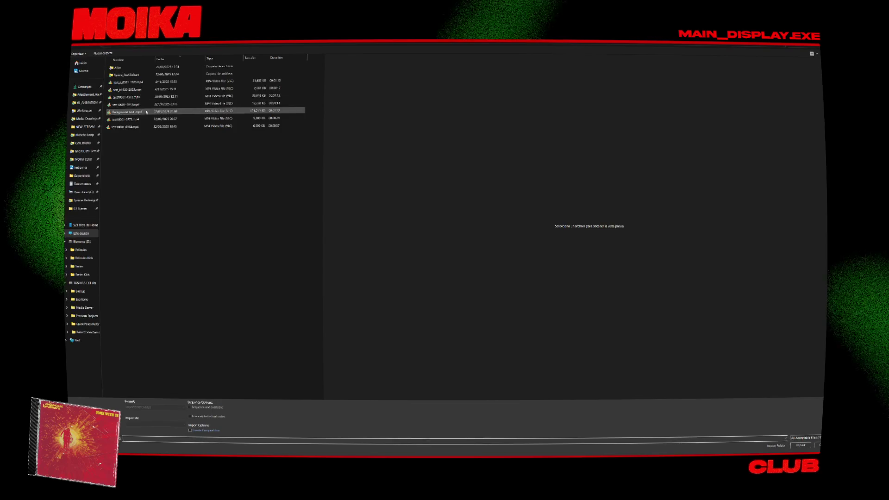
pyautogui.doubleClick(134, 82)
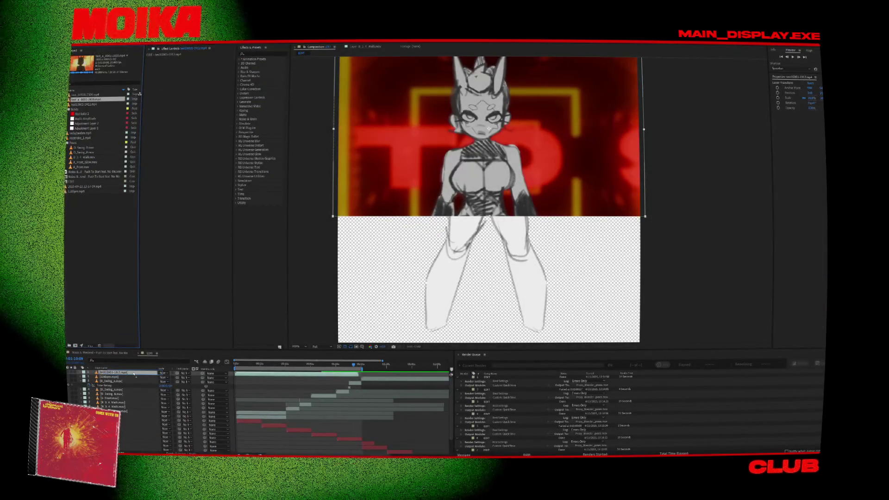
pyautogui.moveTo(134, 374); pyautogui.dragTo(134, 374)
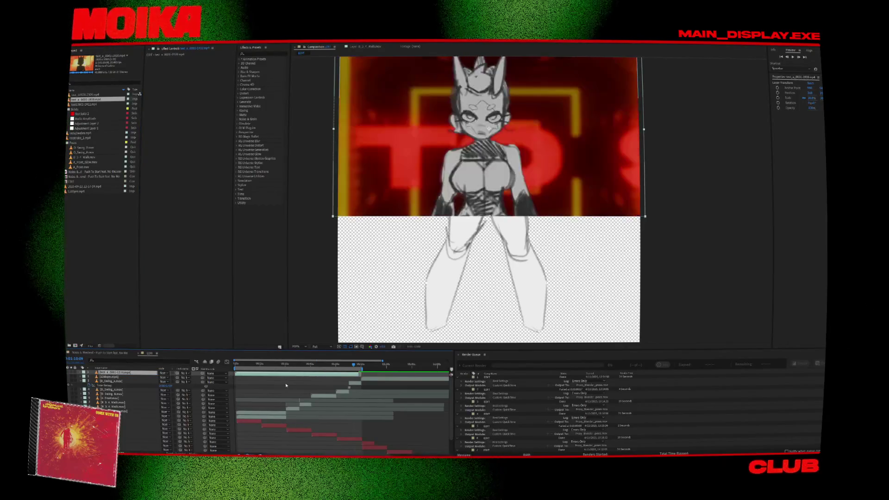
pyautogui.click(288, 364)
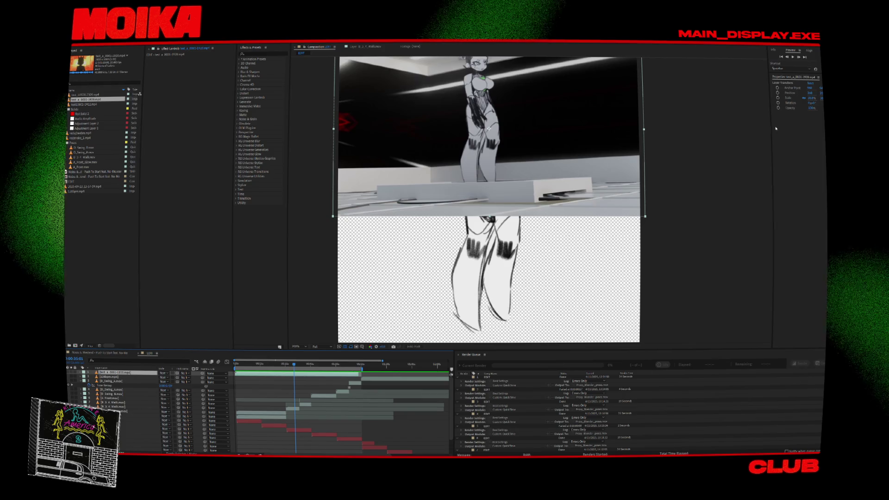
# Drop test_b1920-2380.mp4 into the timeline at about 1:14:08 and check its placement.
pyautogui.click(801, 59)
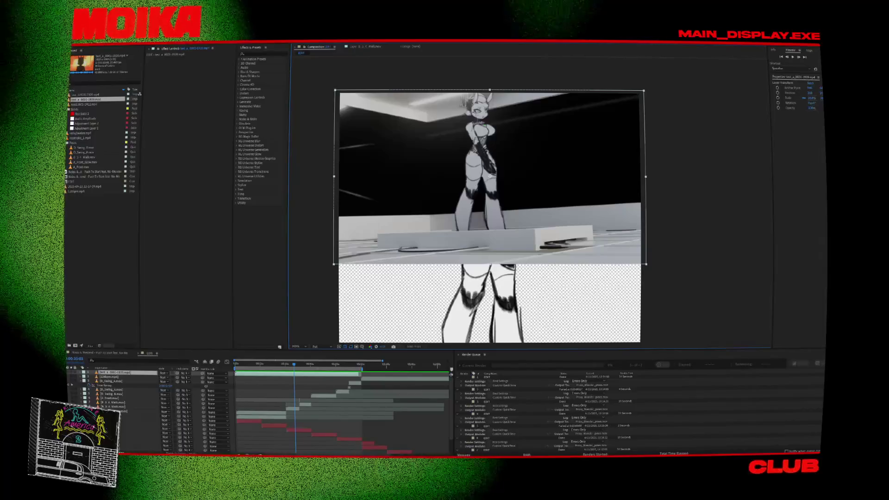
pyautogui.click(345, 365)
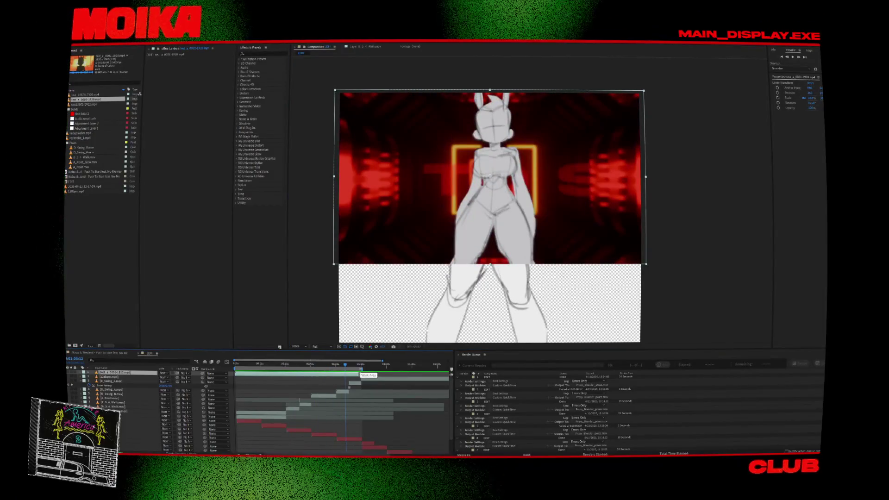
pyautogui.hscroll(5, 347, 386)
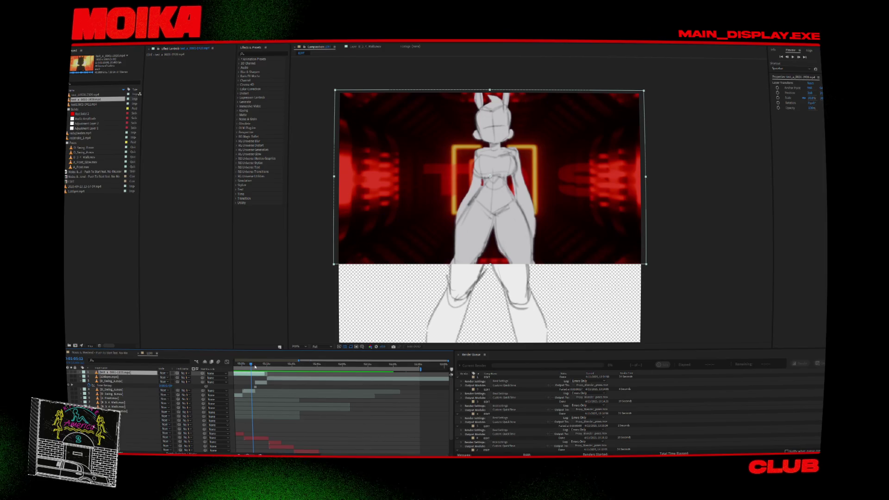
pyautogui.moveTo(261, 366); pyautogui.dragTo(266, 366)
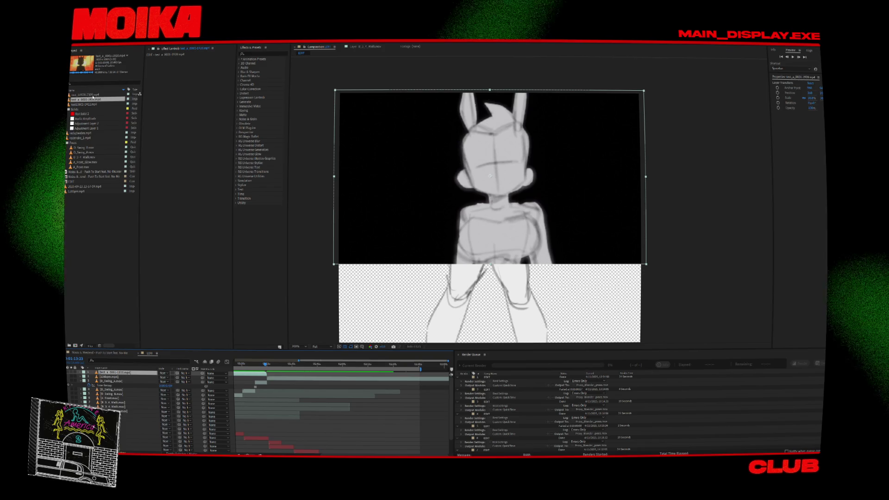
pyautogui.moveTo(86, 95)
pyautogui.mouseDown()
pyautogui.moveTo(144, 335)
pyautogui.moveTo(168, 374)
pyautogui.mouseUp()
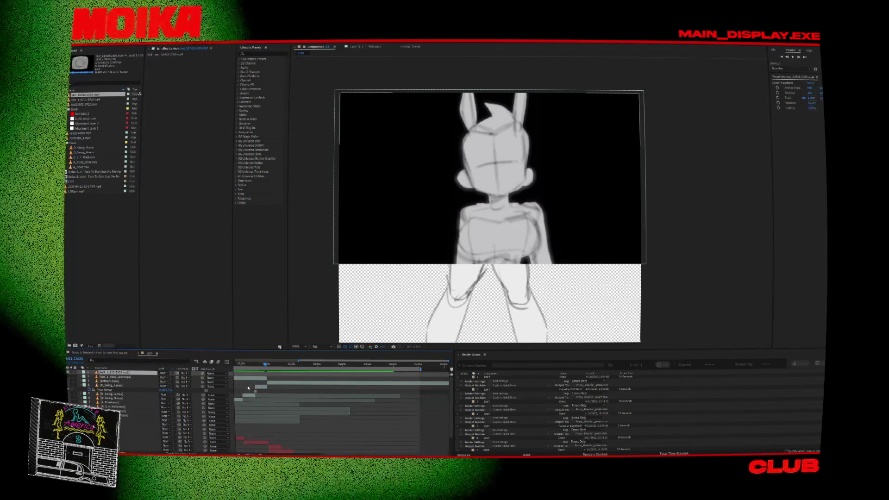
pyautogui.scroll(-5, 234, 384)
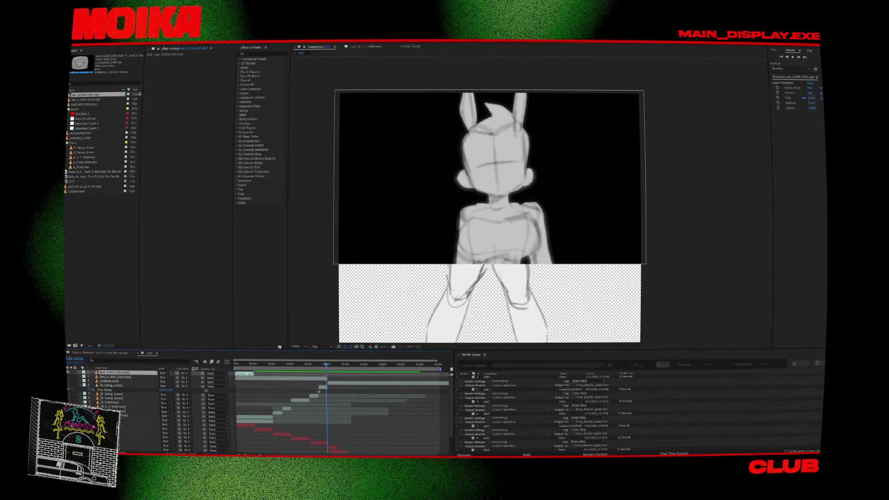
pyautogui.scroll(3, 327, 375)
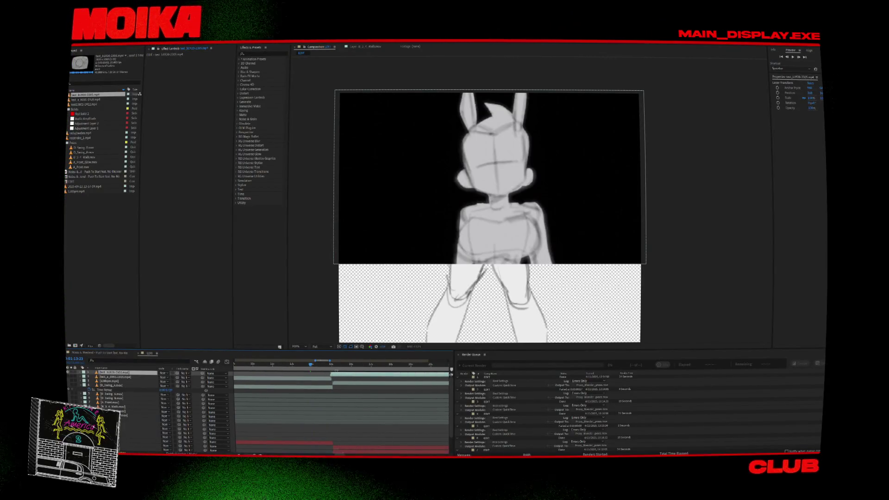
pyautogui.moveTo(332, 365); pyautogui.dragTo(379, 375)
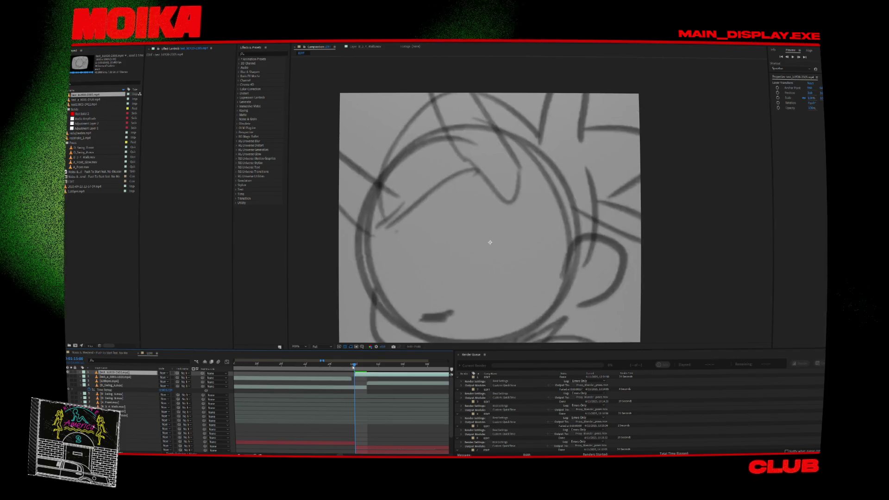
# At 0:01:15:00, fit both the top sketch layer and the second layer to composition width.
pyautogui.press('pageup')
pyautogui.press(',')
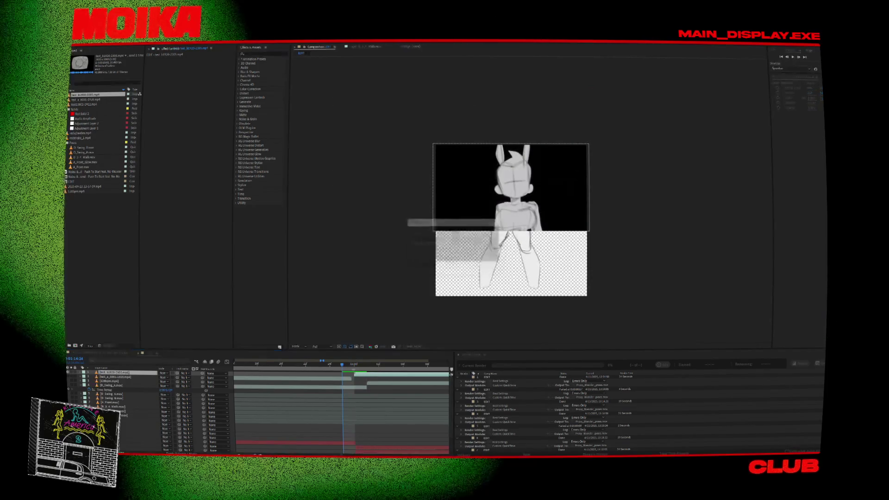
pyautogui.press('pagedown')
pyautogui.rightClick(539, 226)
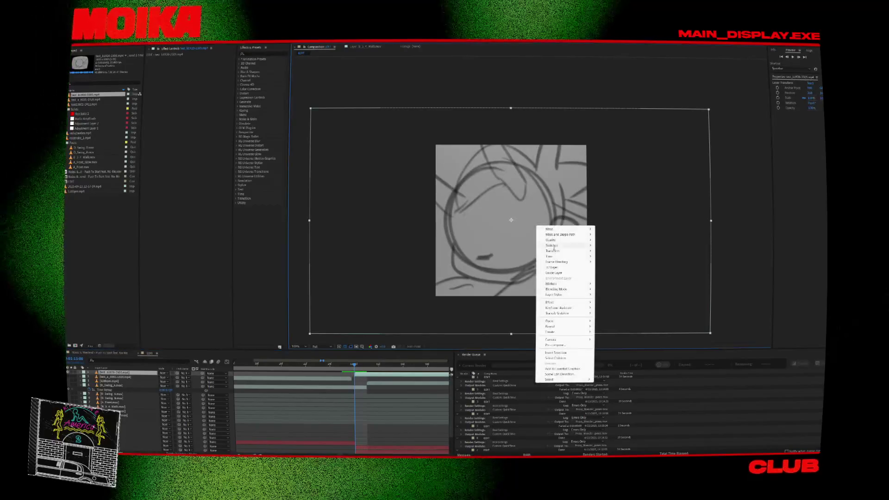
pyautogui.moveTo(555, 250)
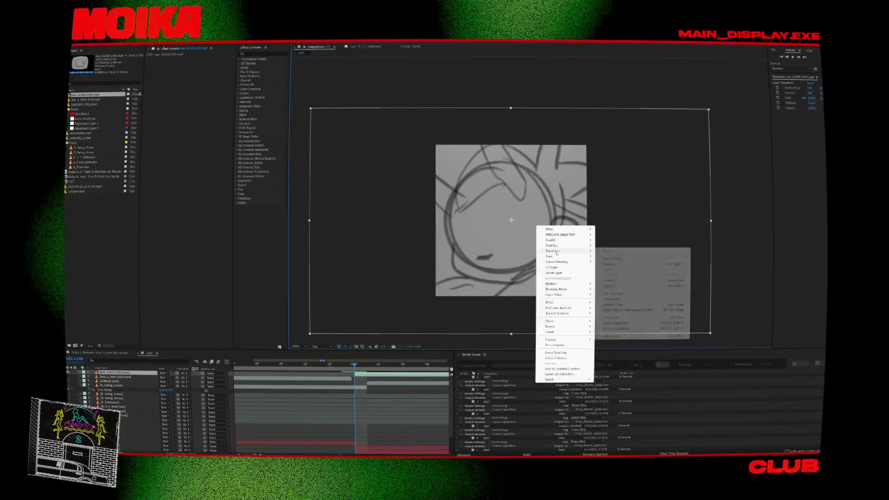
pyautogui.click(615, 324)
pyautogui.rightClick(341, 379)
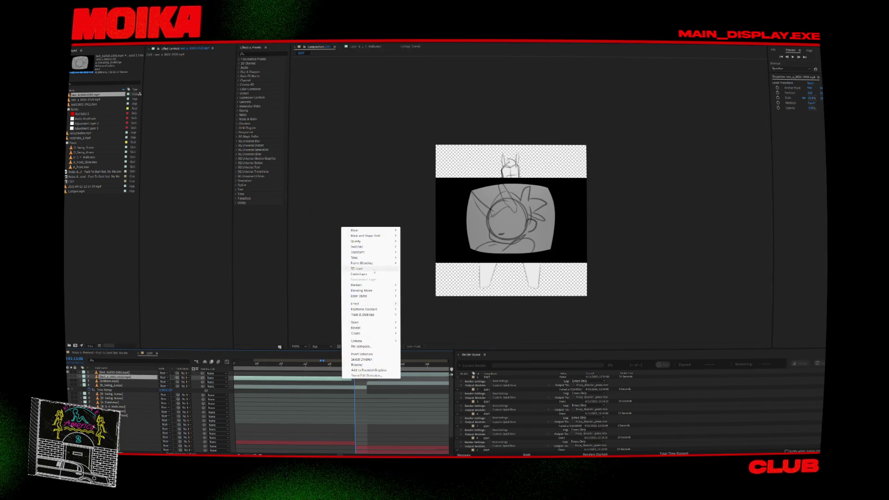
pyautogui.moveTo(377, 254)
pyautogui.click(419, 325)
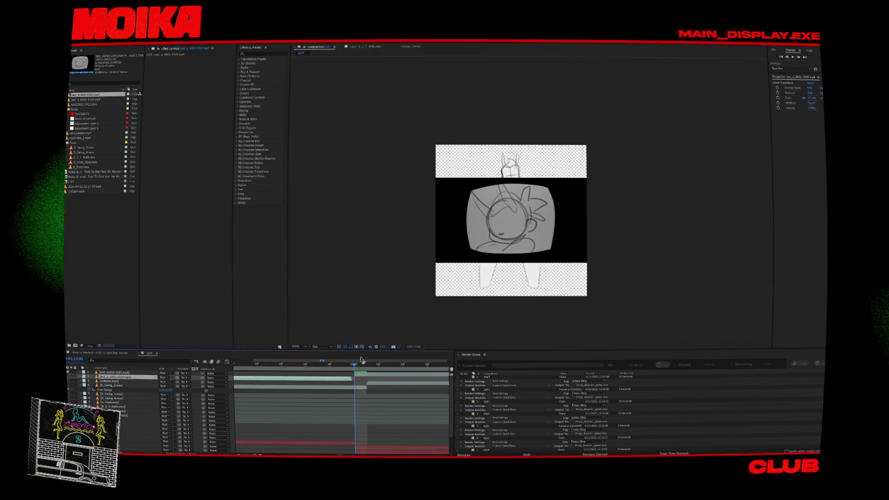
pyautogui.press('pageup')
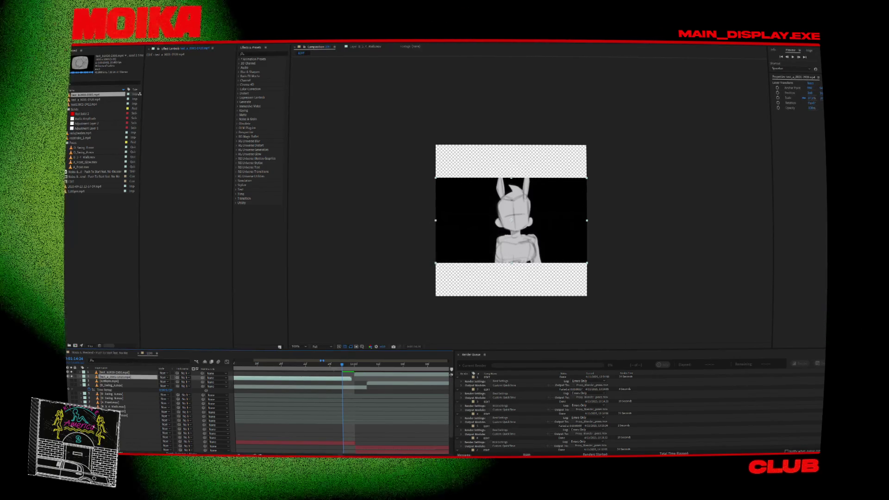
# Preview the edit from about 1:07 at 200%, checking the sketch clip near 1:16.
pyautogui.press(';')
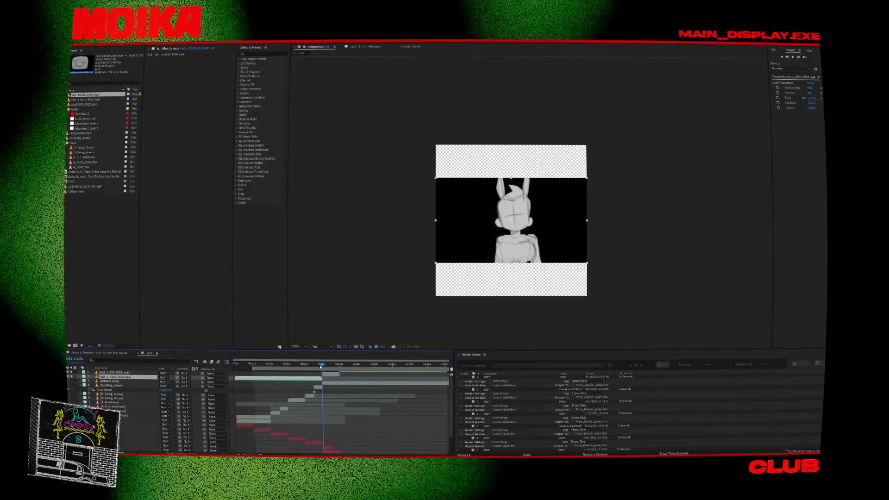
pyautogui.moveTo(318, 367); pyautogui.dragTo(313, 368)
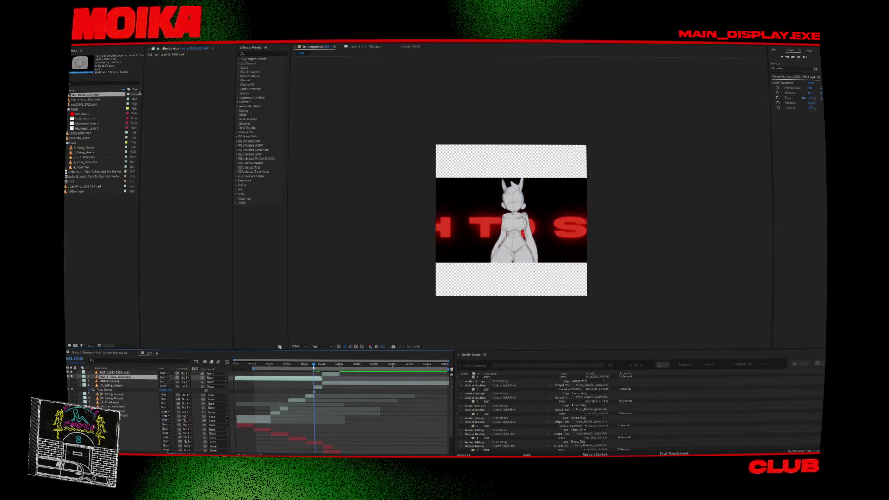
pyautogui.press('space')
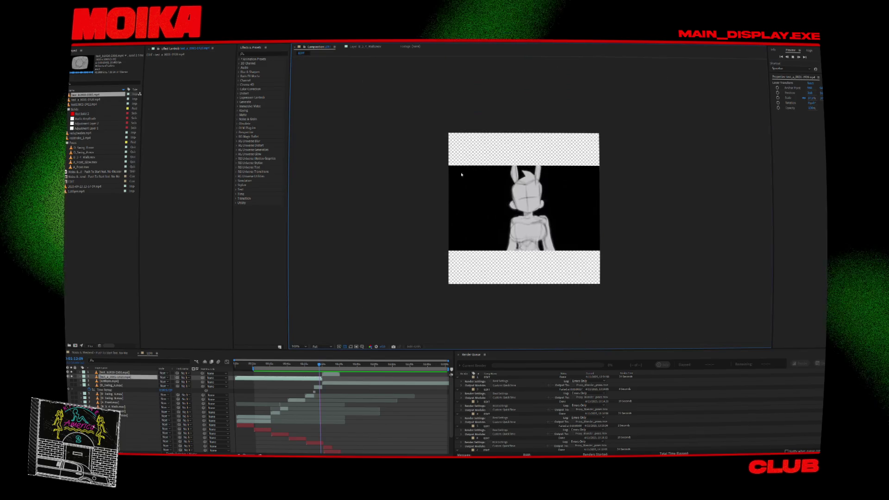
pyautogui.press('.')
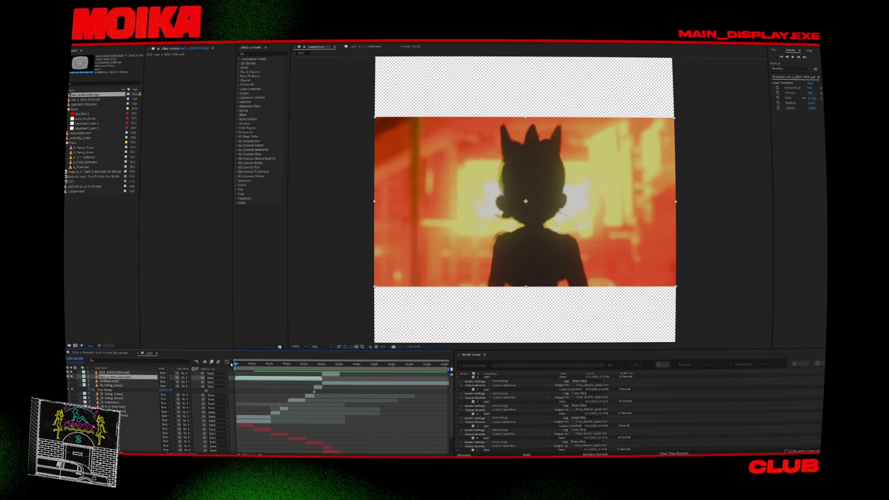
pyautogui.click(324, 365)
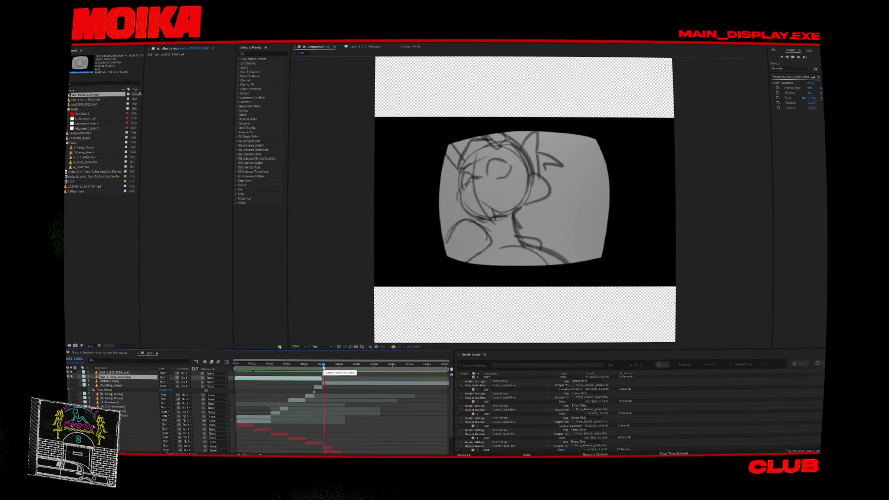
pyautogui.click(235, 365)
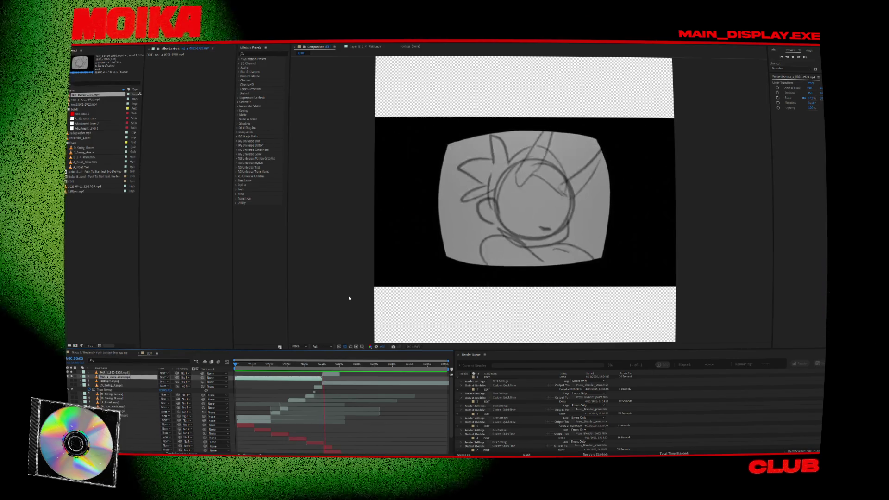
# Restart playback from about 1:10 and move the 120bpm.mp4 layer to the top.
pyautogui.press('space')
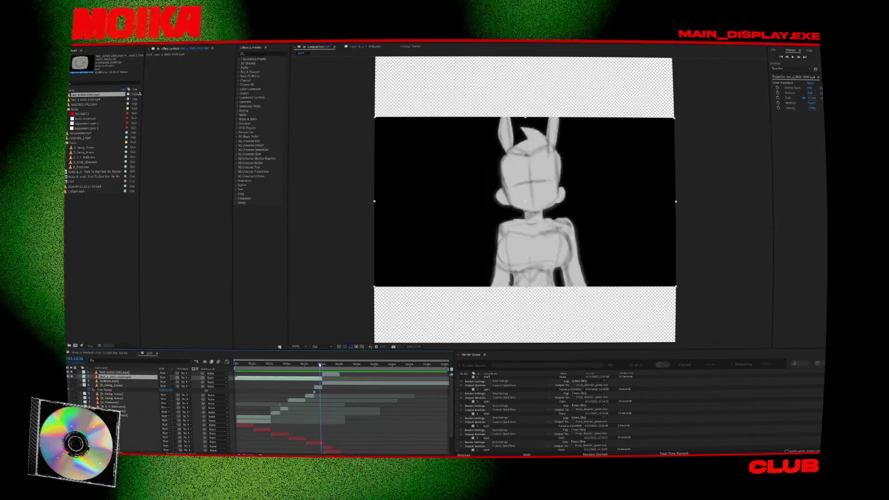
pyautogui.scroll(2, 428, 406)
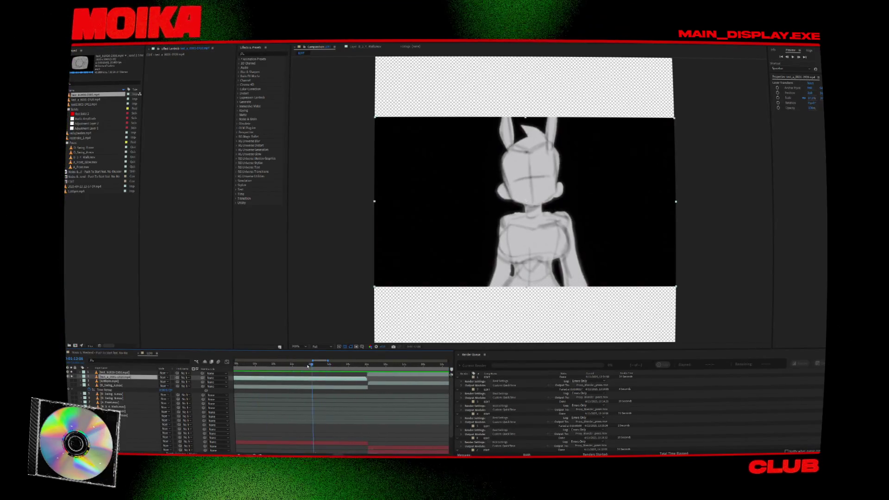
pyautogui.moveTo(308, 366); pyautogui.dragTo(288, 368)
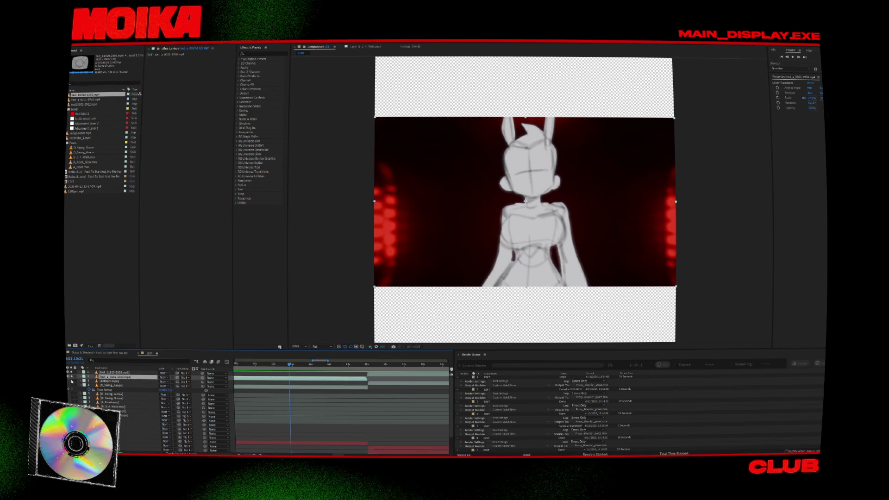
pyautogui.press('space')
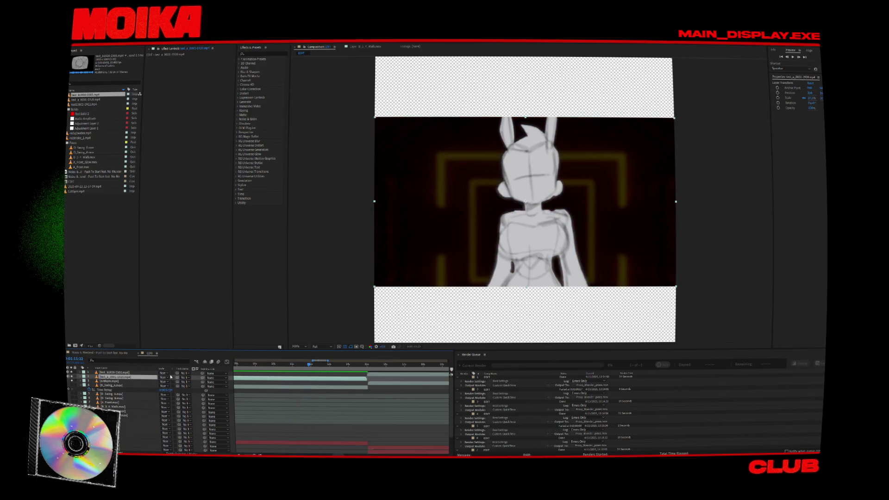
pyautogui.click(139, 381)
pyautogui.moveTo(140, 381); pyautogui.dragTo(134, 371)
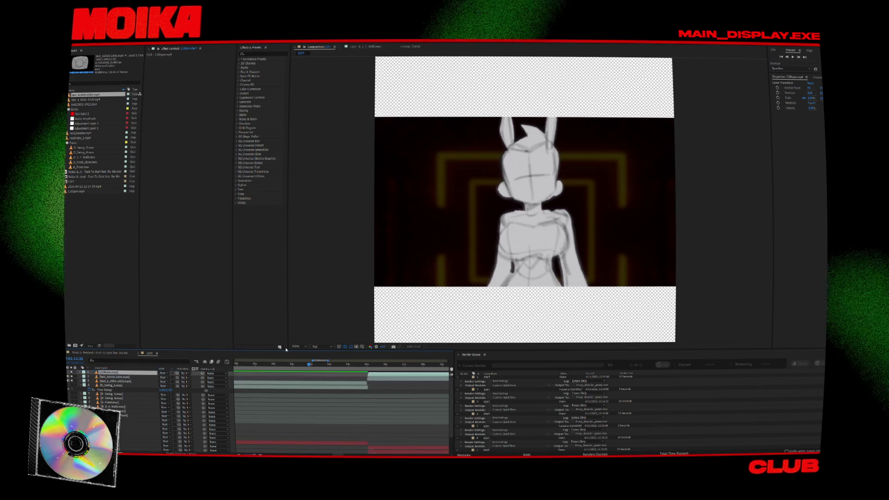
# Scrub through the beat-count frames around 1:13 with the preview at 100%.
pyautogui.scroll(-4, 435, 275)
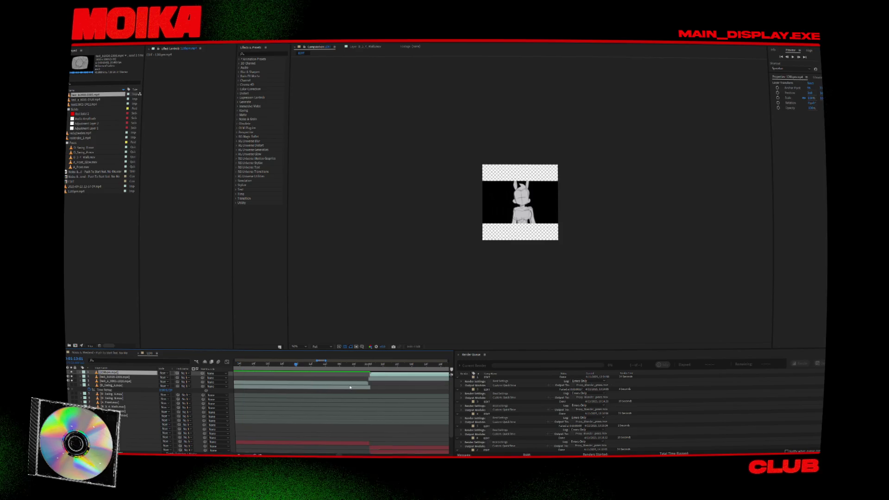
pyautogui.scroll(-3, 349, 387)
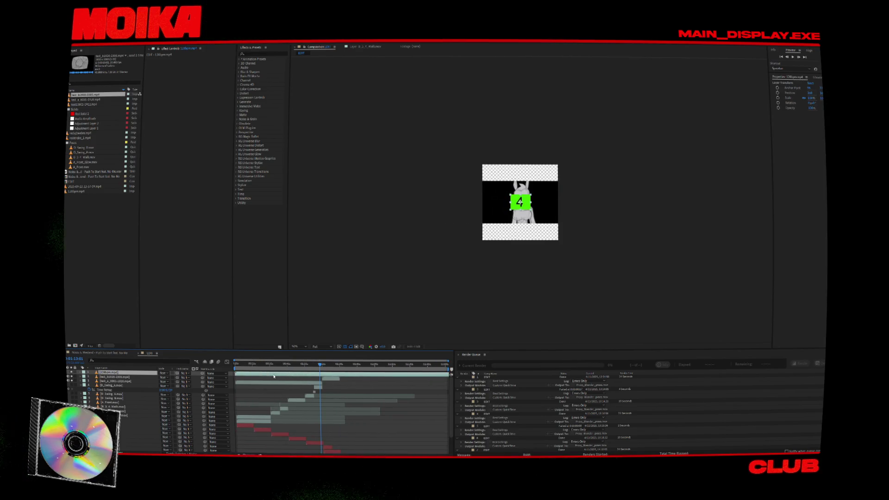
pyautogui.scroll(3, 311, 378)
pyautogui.hscroll(5, 393, 383)
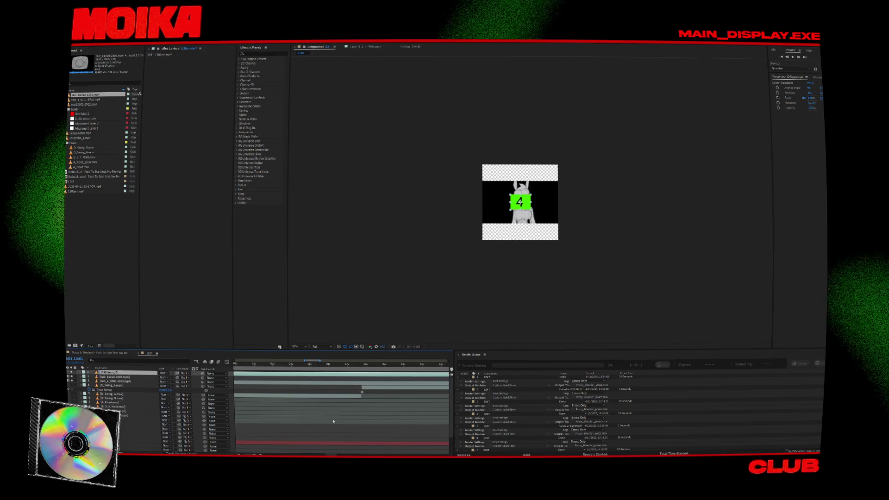
pyautogui.scroll(-2, 354, 385)
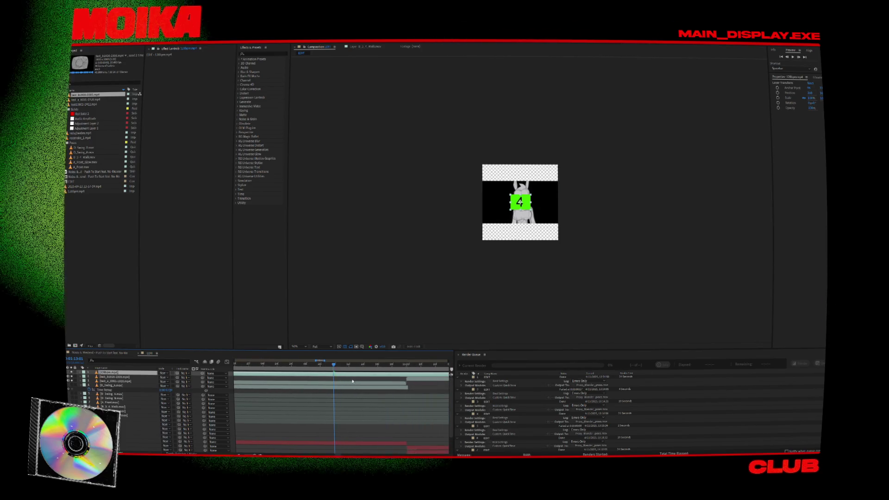
pyautogui.click(310, 364)
pyautogui.moveTo(324, 366); pyautogui.dragTo(339, 367)
pyautogui.press('.')
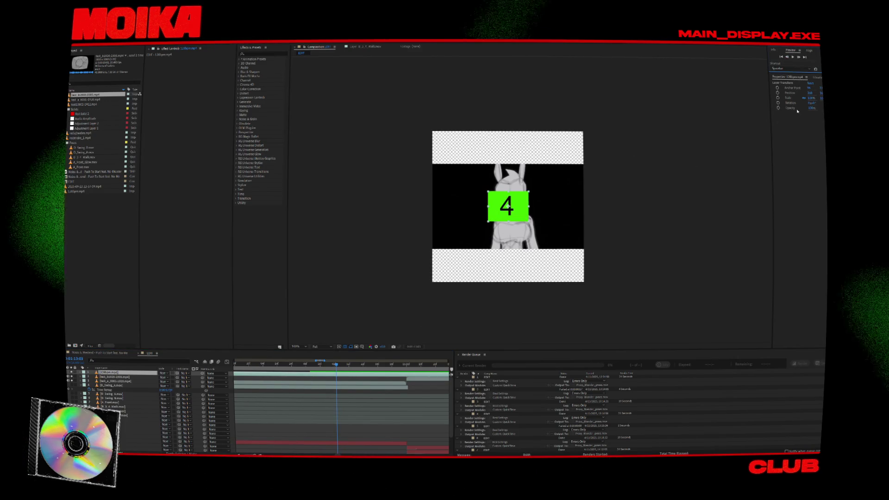
# Try splitting the layers at the current time with Ctrl+Shift+D, then undo the splits.
pyautogui.hotkey('ctrl', 'shift', 'd')
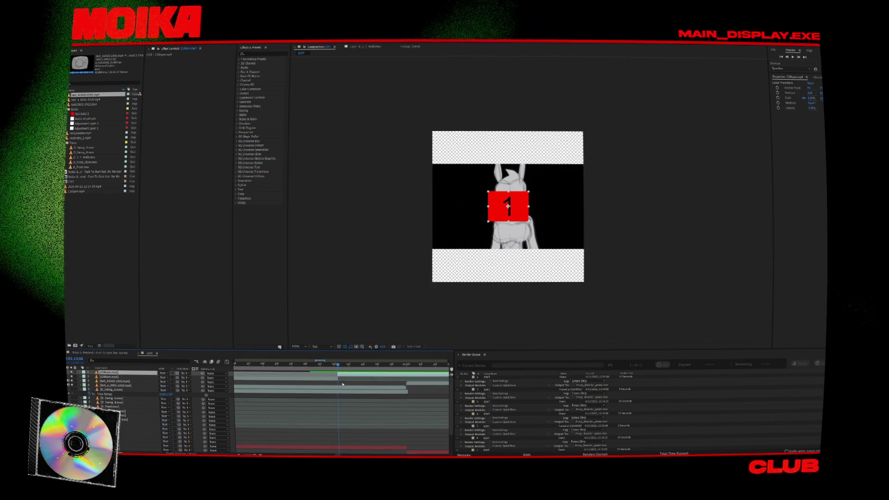
pyautogui.click(343, 387)
pyautogui.hotkey('ctrl', 'shift', 'd')
pyautogui.hotkey('ctrl', 'z')
pyautogui.hotkey('ctrl', 'z')
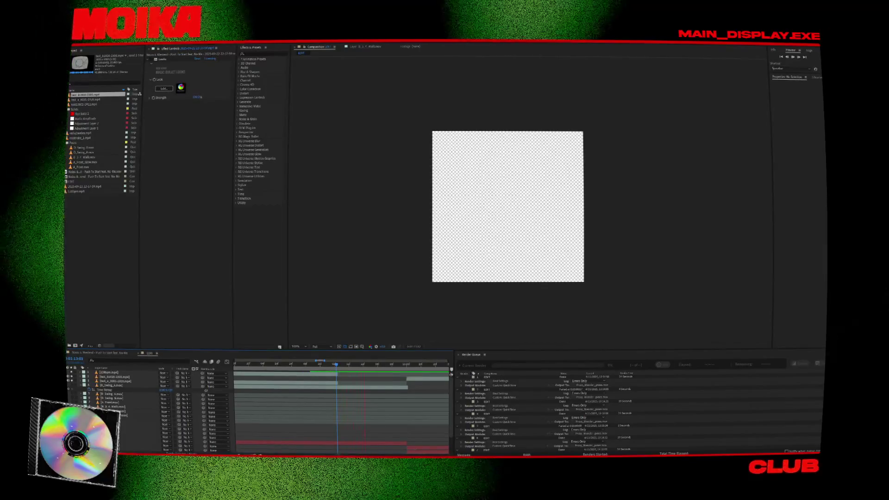
# Delete the 120bpm beat-counter layer and review the edit around 1:12 with a wider time span.
pyautogui.click(104, 372)
pyautogui.press('Delete')
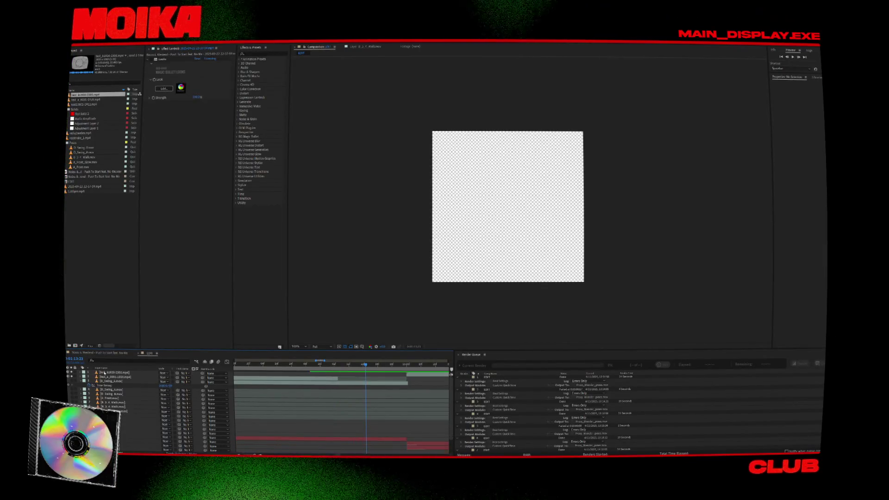
pyautogui.click(332, 366)
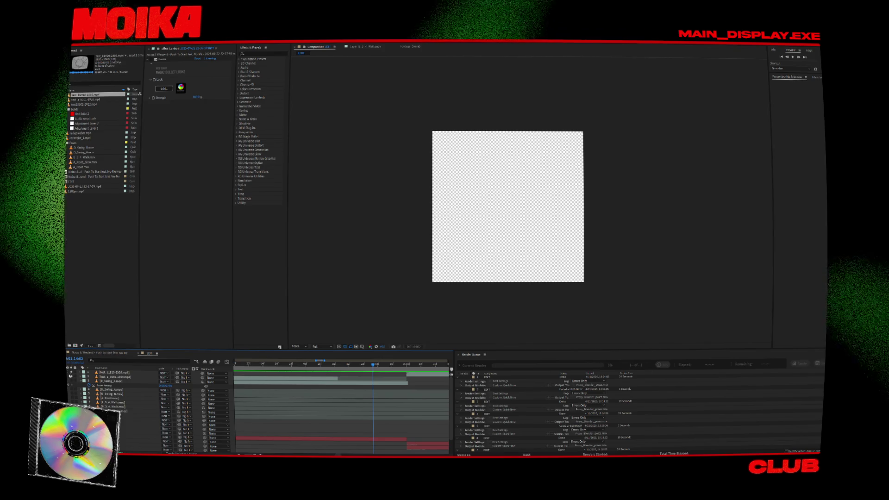
pyautogui.scroll(-2, 70, 376)
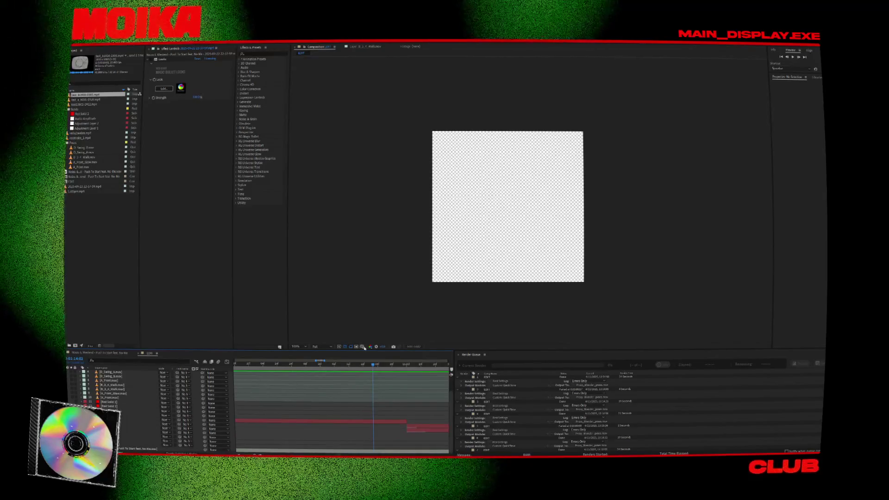
pyautogui.scroll(3, 370, 375)
pyautogui.moveTo(340, 368); pyautogui.dragTo(318, 367)
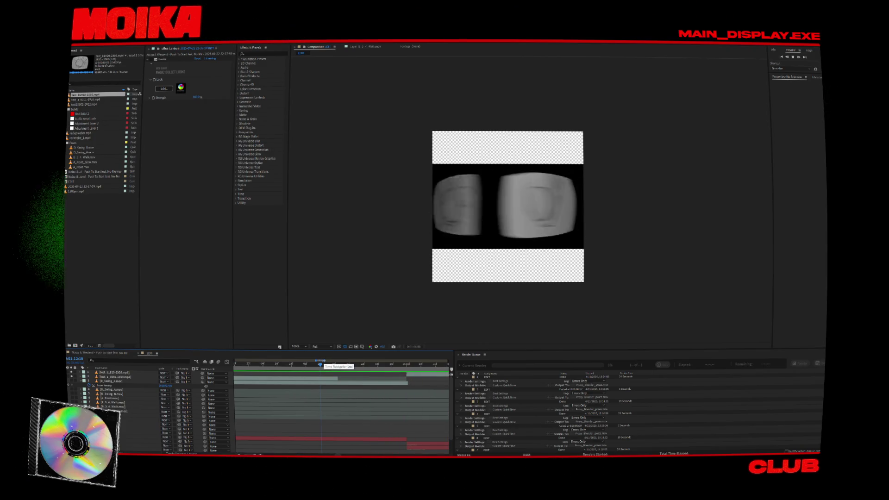
pyautogui.moveTo(320, 364)
pyautogui.mouseDown()
pyautogui.moveTo(357, 361)
pyautogui.moveTo(273, 361)
pyautogui.mouseUp()
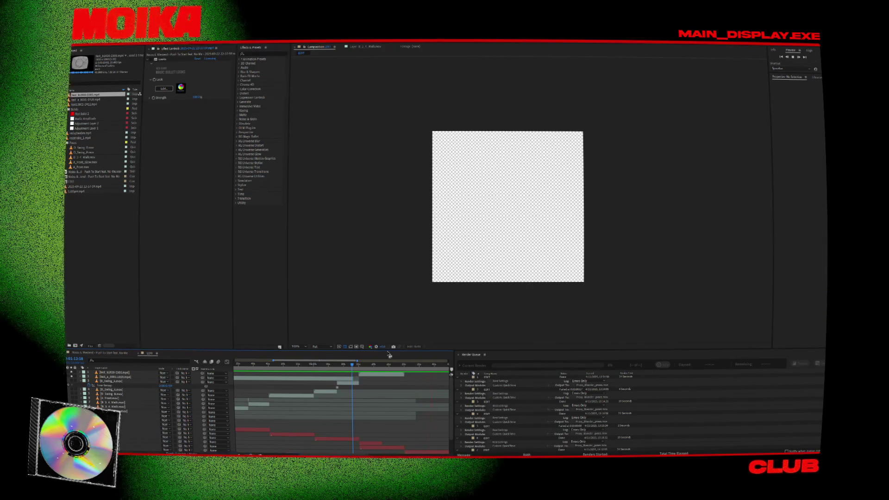
# Jump to about 1:44 in the timeline and start the composition preview.
pyautogui.hscroll(5, 359, 384)
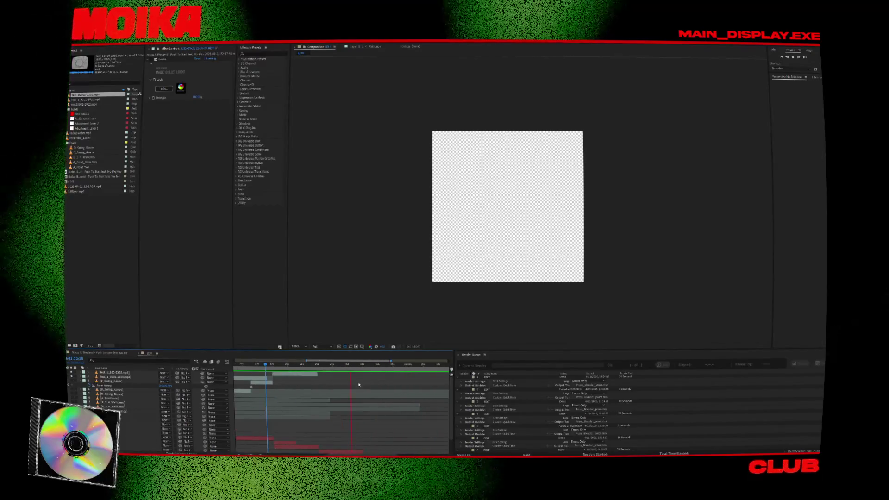
pyautogui.click(319, 365)
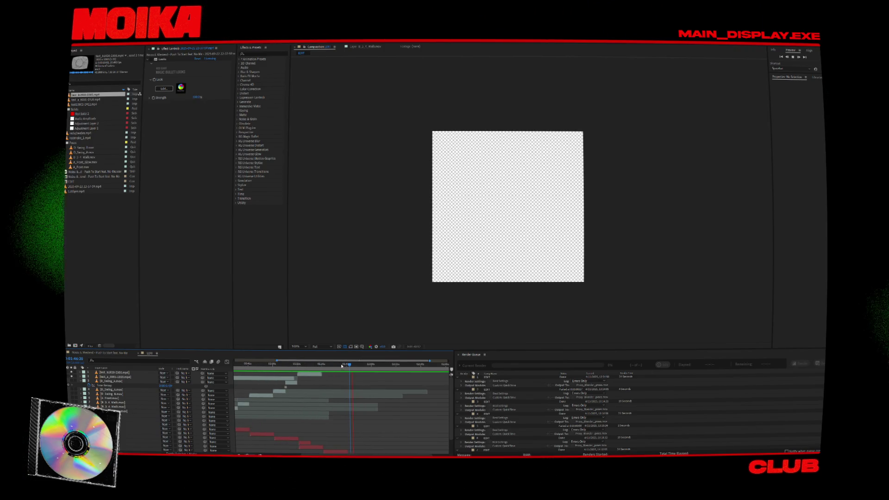
pyautogui.scroll(4, 333, 380)
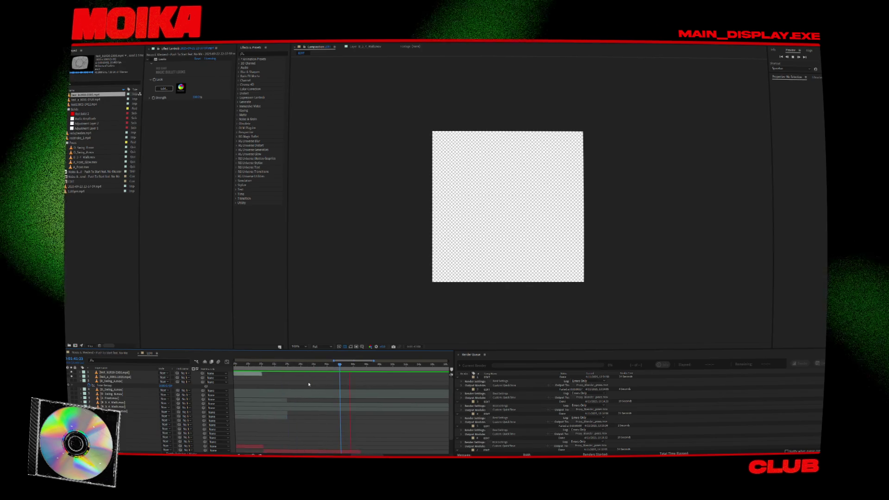
pyautogui.scroll(-5, 309, 385)
pyautogui.press('space')
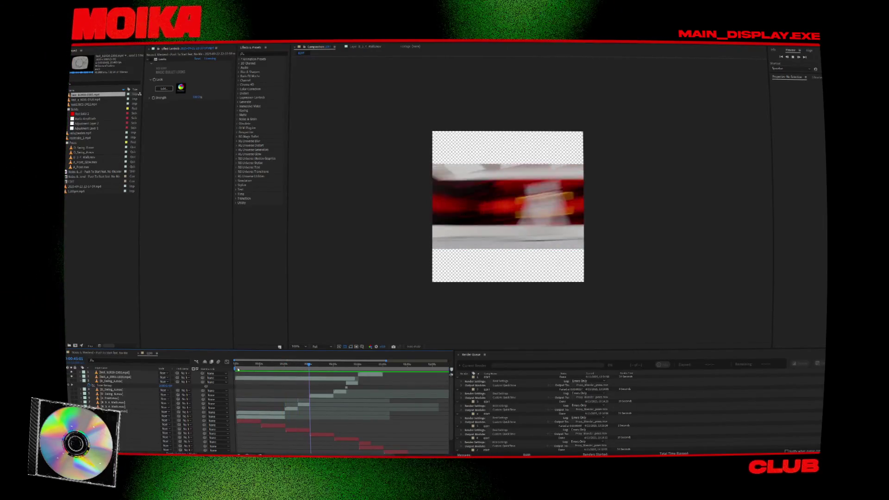
# Duplicate the test_a_0001-1920.mp4 layer and place the copy right after layer 1 ends.
pyautogui.press('space')
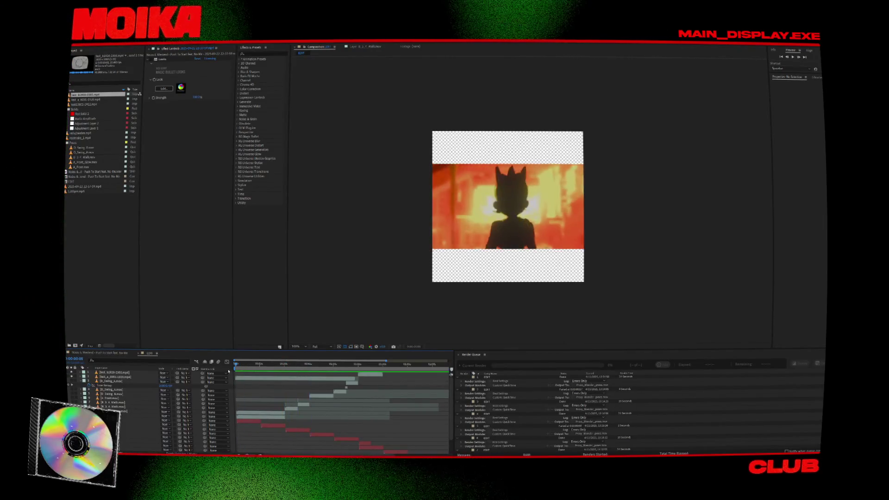
pyautogui.moveTo(236, 364); pyautogui.dragTo(249, 379)
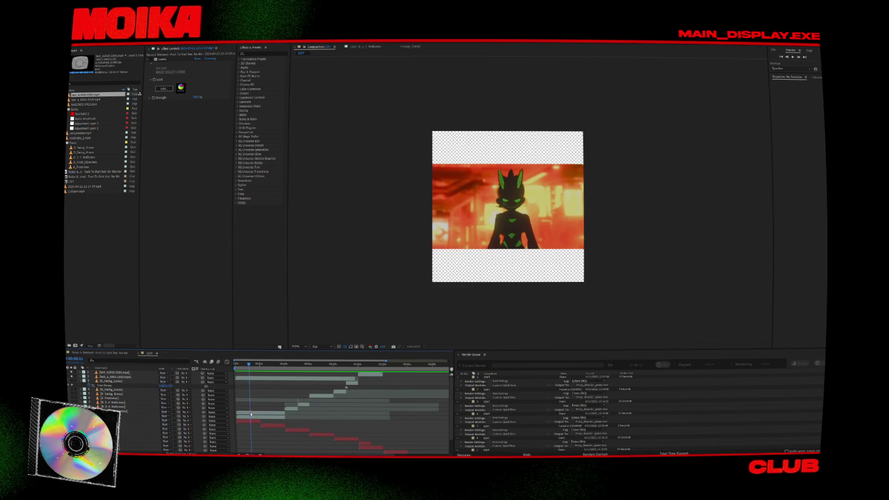
pyautogui.click(245, 379)
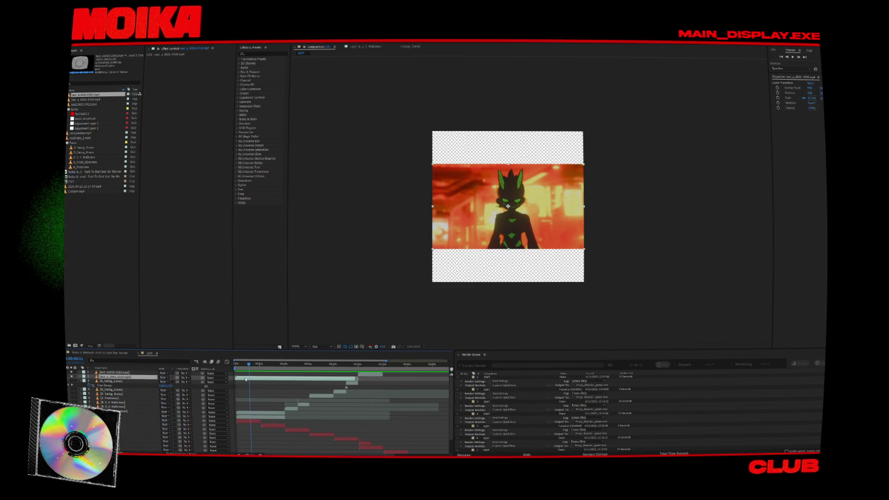
pyautogui.hotkey('ctrl', 'd')
pyautogui.moveTo(297, 379); pyautogui.dragTo(382, 379)
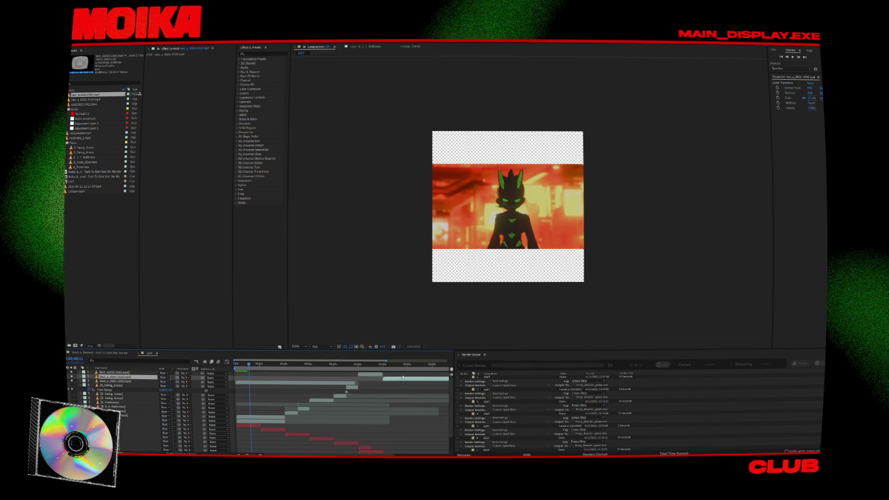
pyautogui.click(381, 365)
pyautogui.scroll(3, 390, 383)
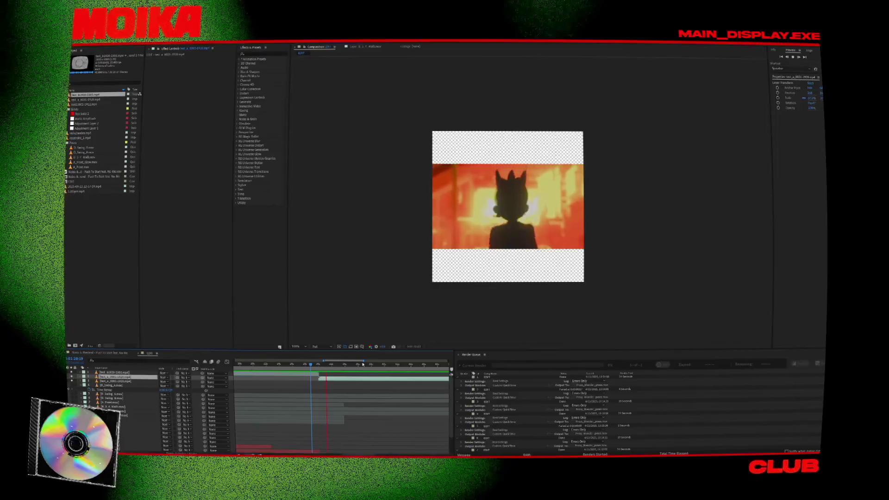
pyautogui.scroll(2, 350, 400)
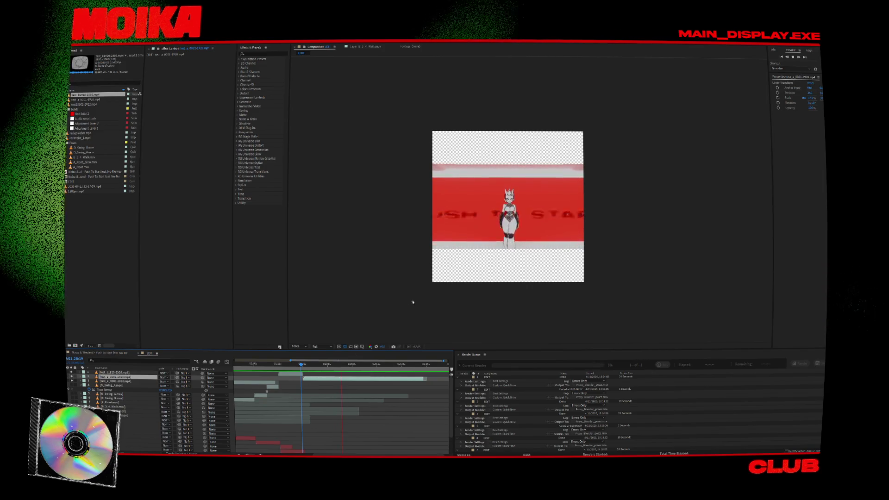
# At 200% view, inspect frames at 1:14, 1:20, 1:21, 1:30 and 1:52.
pyautogui.press('.')
pyautogui.click(291, 365)
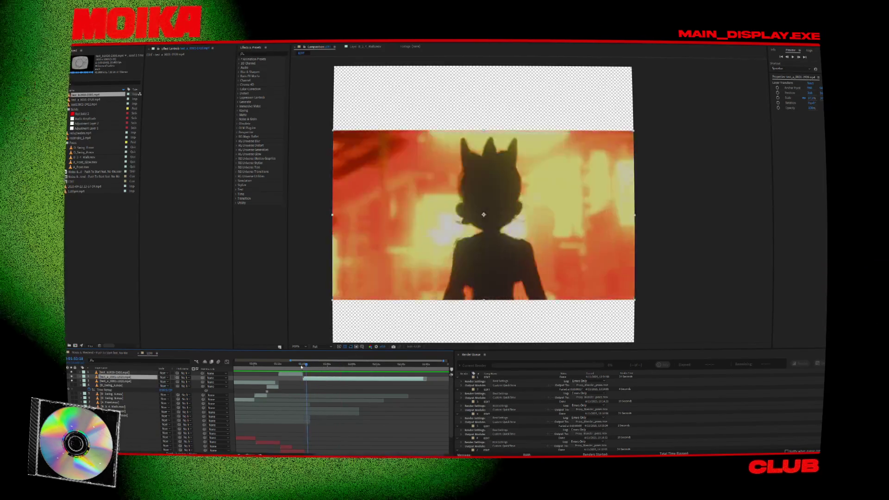
pyautogui.click(303, 364)
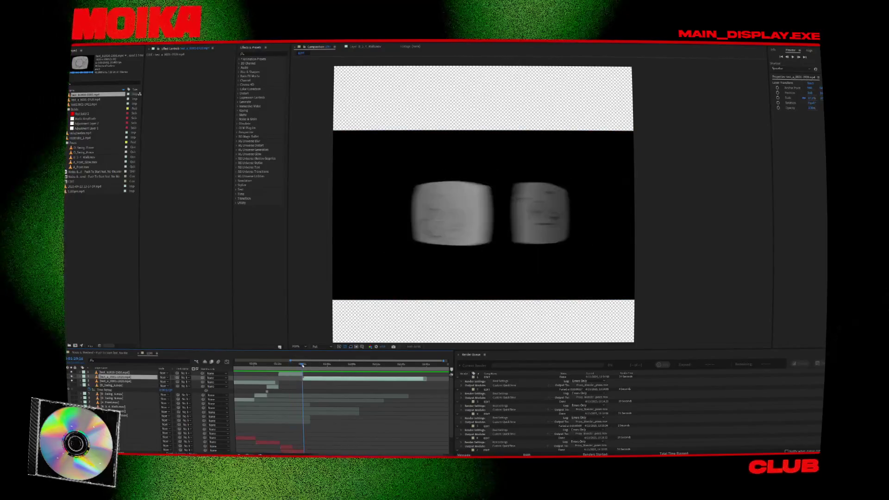
pyautogui.moveTo(302, 365); pyautogui.dragTo(305, 366)
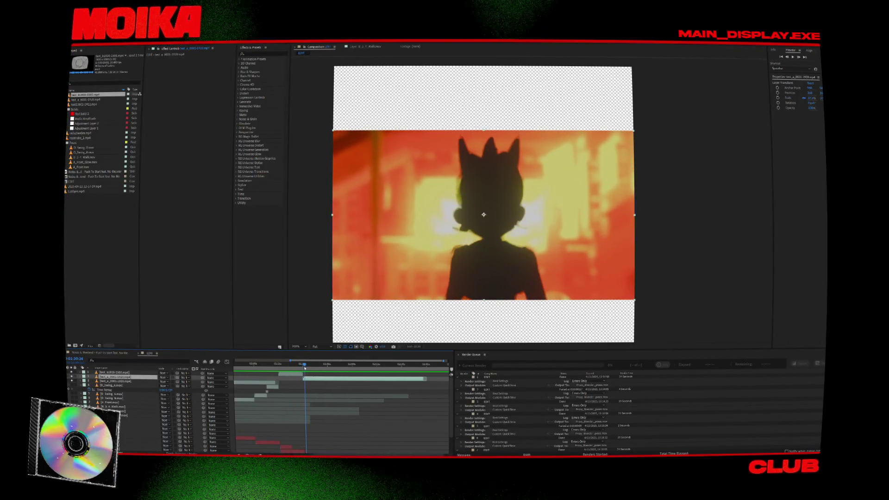
pyautogui.click(339, 366)
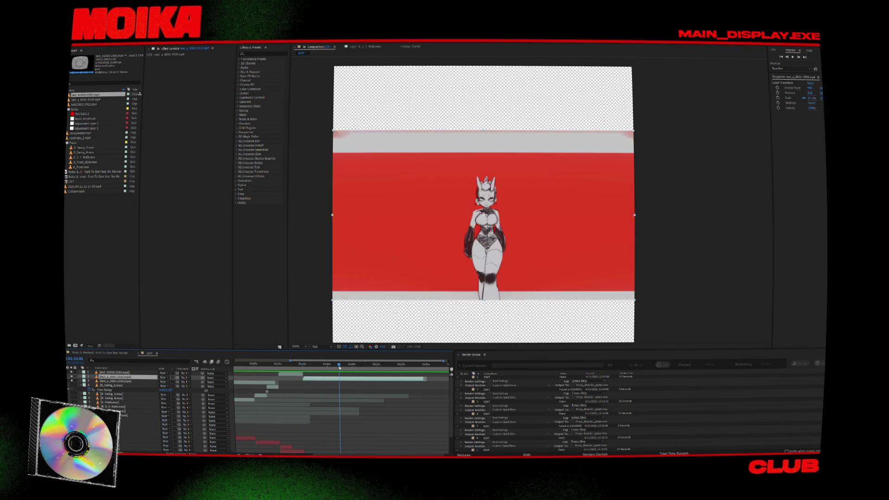
pyautogui.click(287, 364)
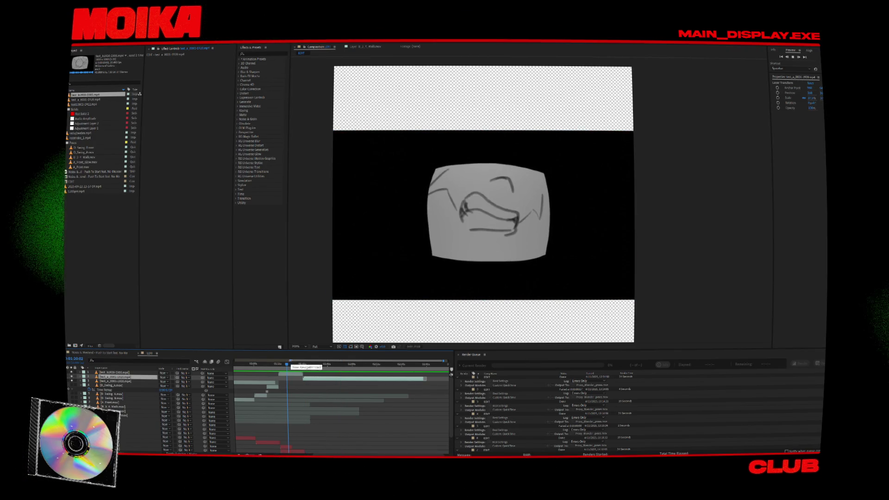
pyautogui.click(288, 364)
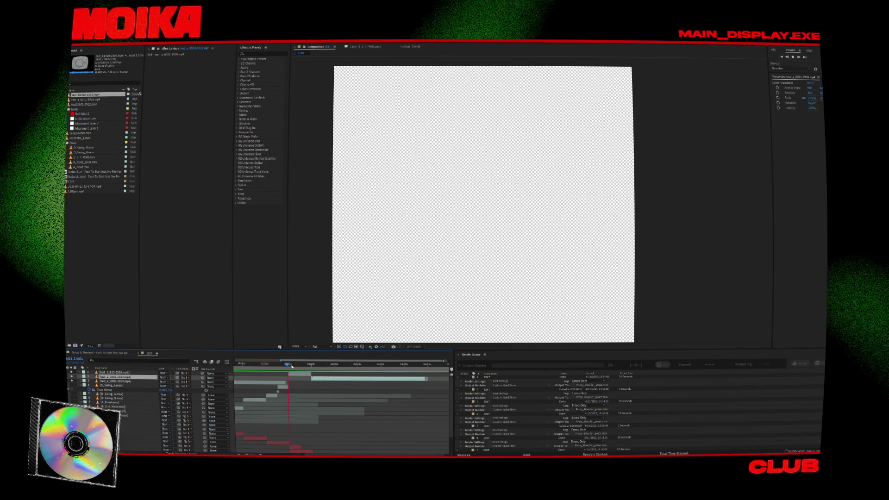
pyautogui.click(291, 366)
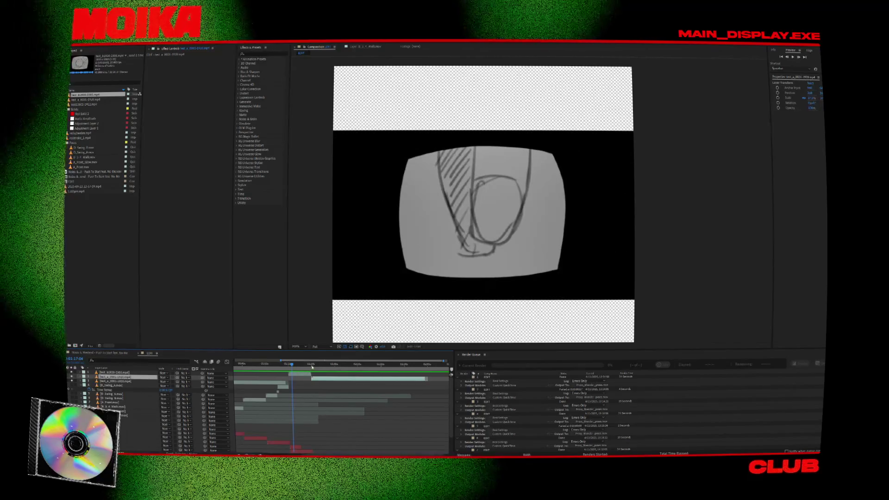
pyautogui.click(313, 365)
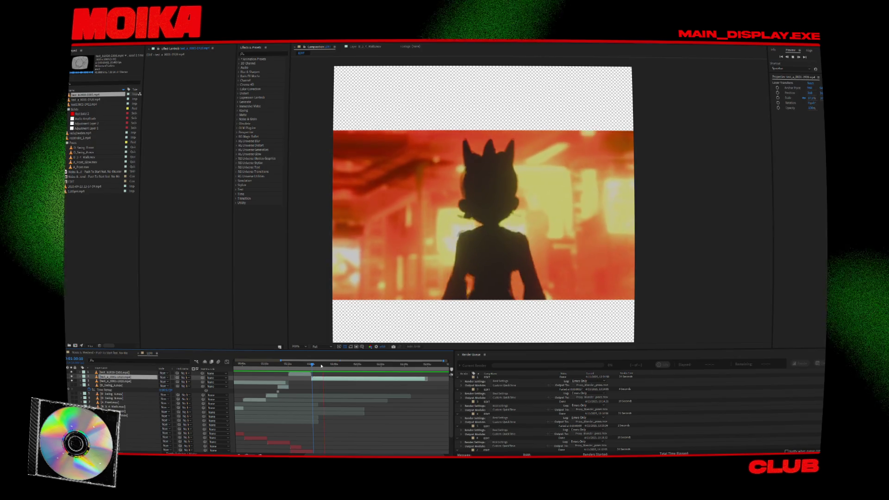
# Play the red-stage character shot from 1:45, then scrub to the PUSH TO START frame at 1:55.
pyautogui.moveTo(321, 365); pyautogui.dragTo(338, 368)
pyautogui.press('space')
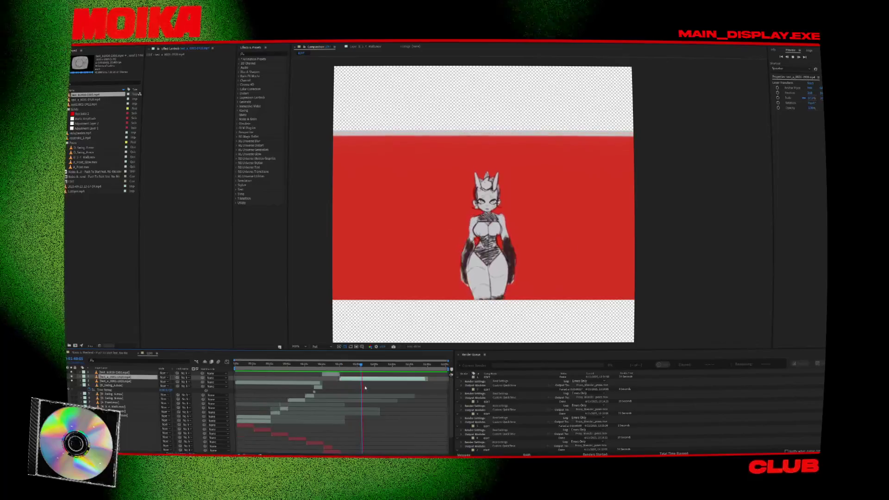
pyautogui.press('space')
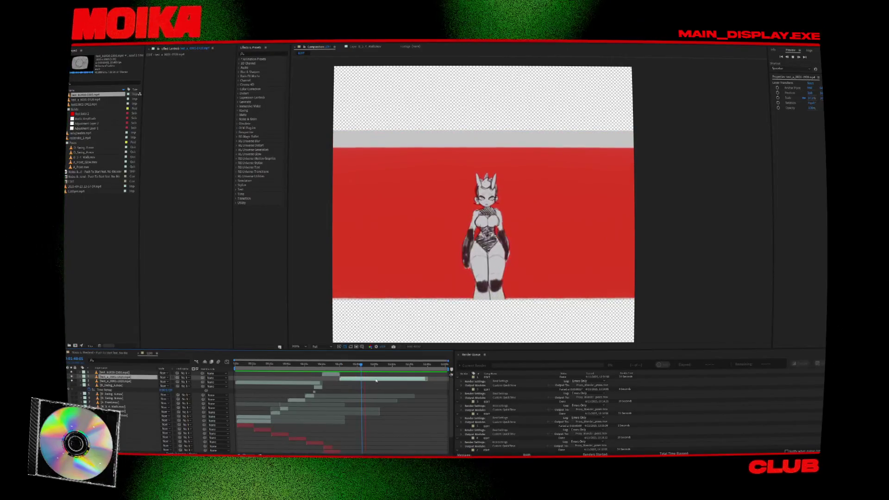
pyautogui.moveTo(370, 369); pyautogui.dragTo(375, 369)
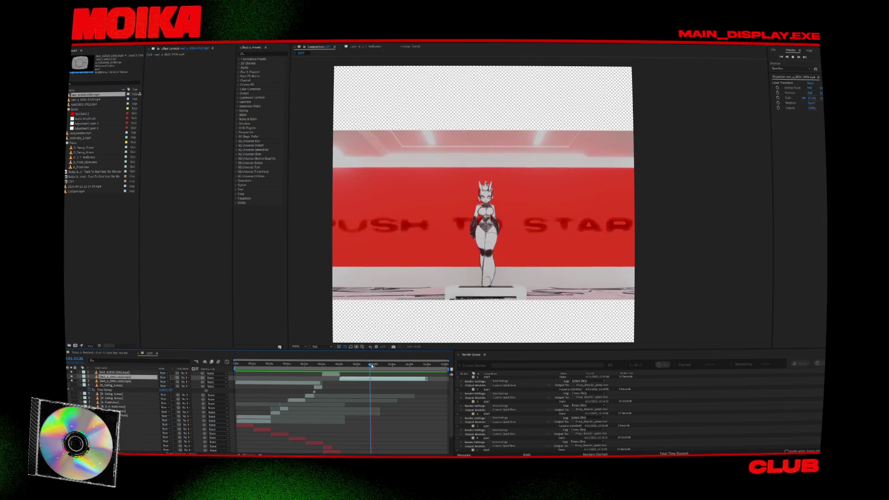